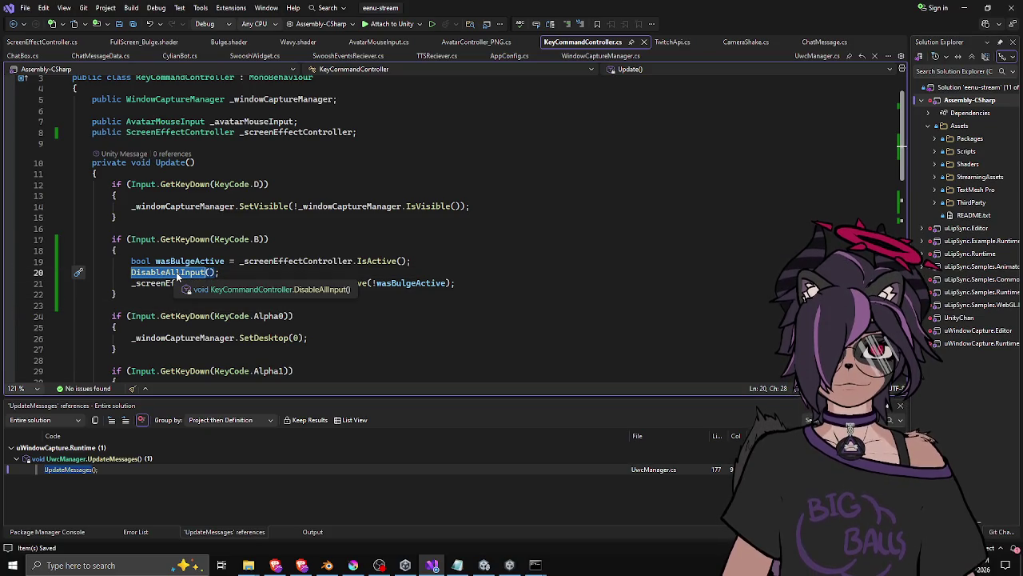
# Jump to the DisableAllInput method's definition in Visual Studio to check it.
pyautogui.press('F12')
pyautogui.click(281, 281)
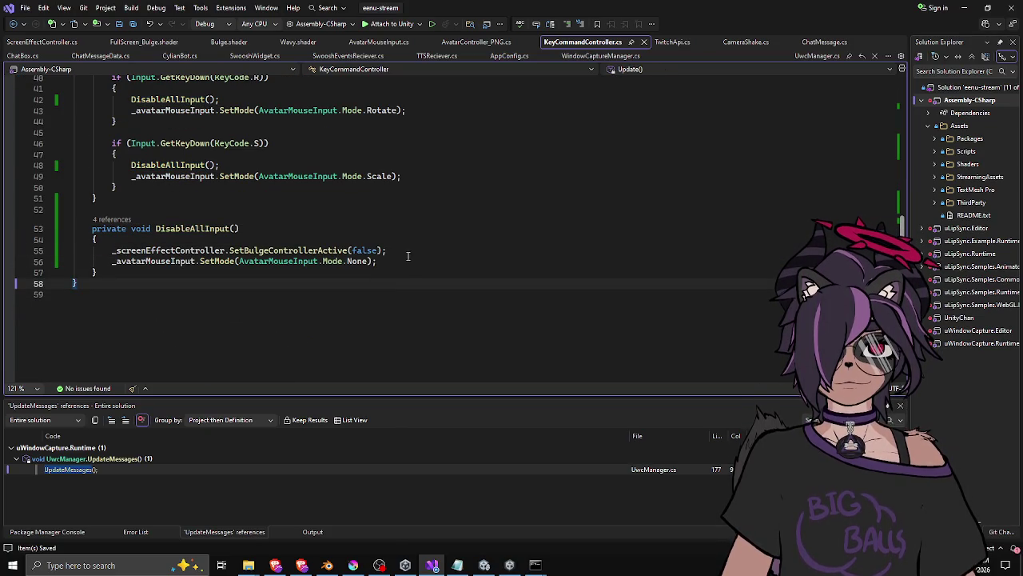
pyautogui.scroll(13, 408, 255)
# Go back to the D-key handler in Update(), then switch to the Unity editor.
pyautogui.click(315, 253)
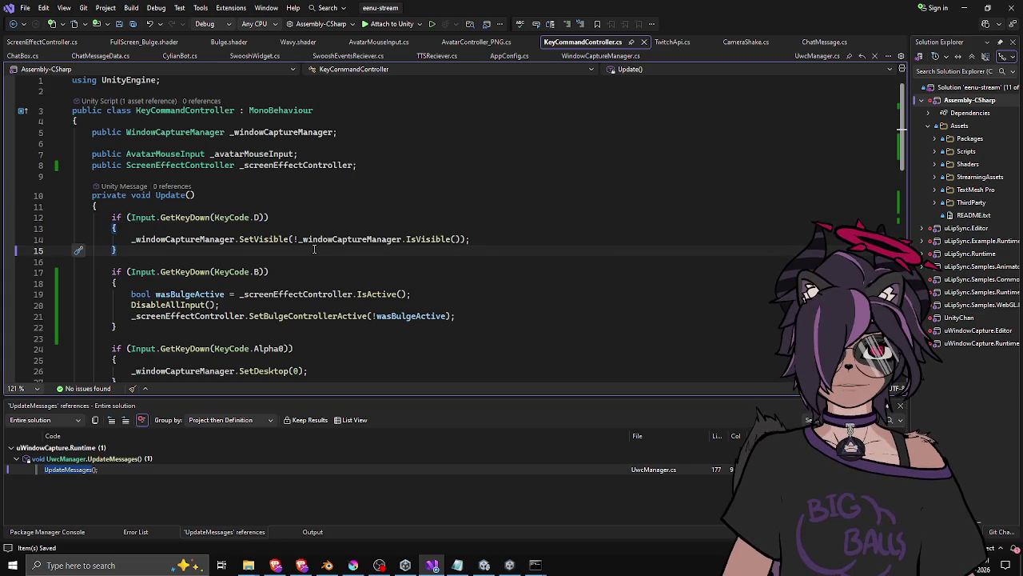
pyautogui.scroll(-3, 312, 249)
pyautogui.scroll(3, 302, 241)
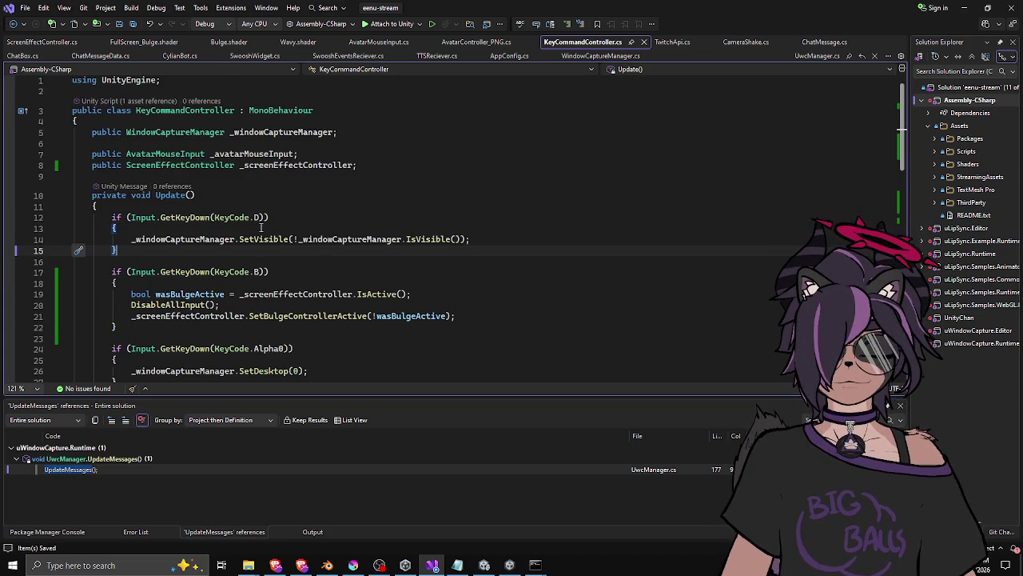
pyautogui.scroll(-1, 264, 224)
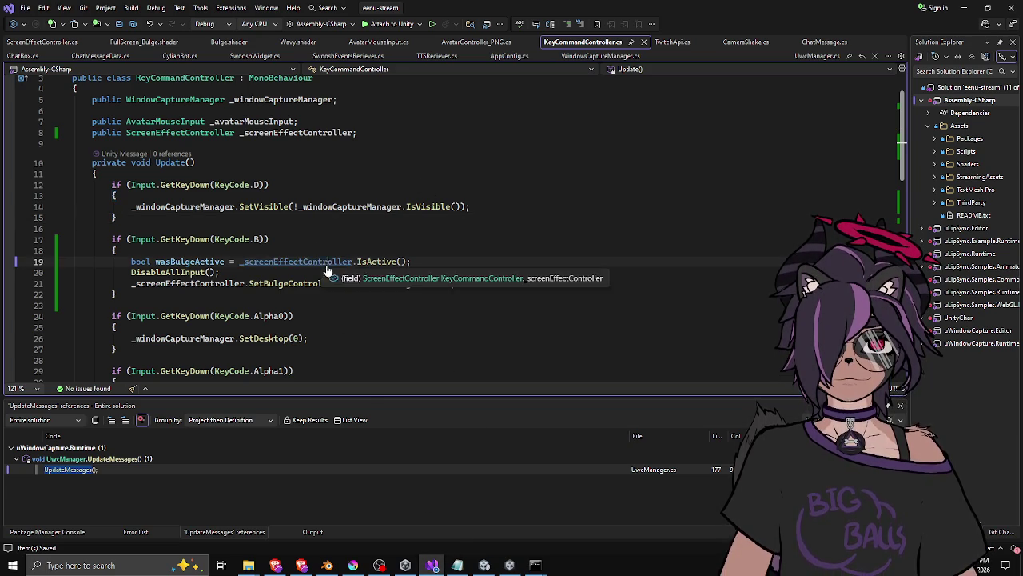
pyautogui.click(485, 565)
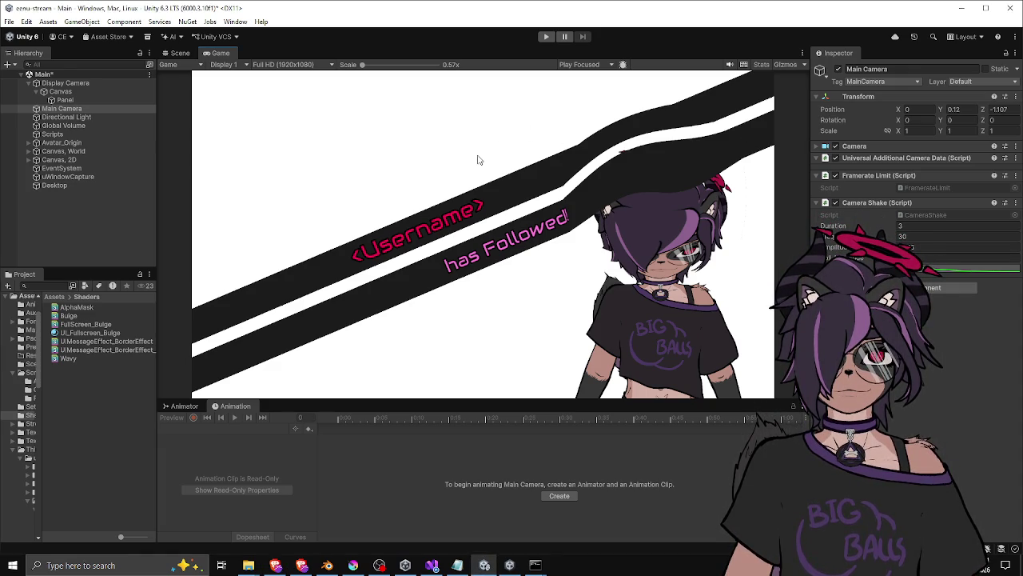
# Run the overlay scene in play mode and nudge the avatar slightly.
pyautogui.click(548, 37)
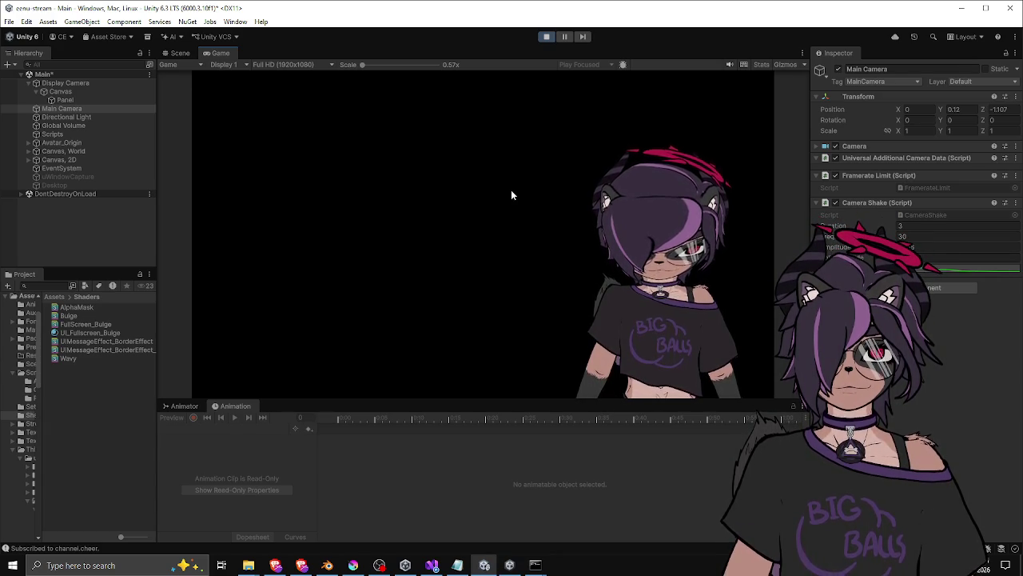
pyautogui.moveTo(667, 276)
pyautogui.mouseDown()
pyautogui.moveTo(406, 294)
pyautogui.moveTo(674, 282)
pyautogui.mouseUp()
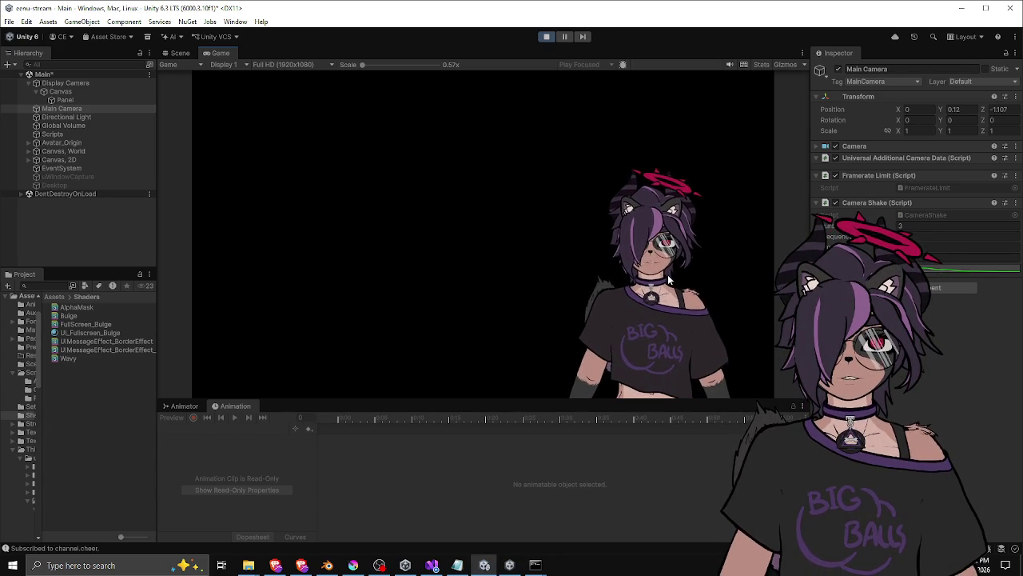
pyautogui.scroll(3, 681, 292)
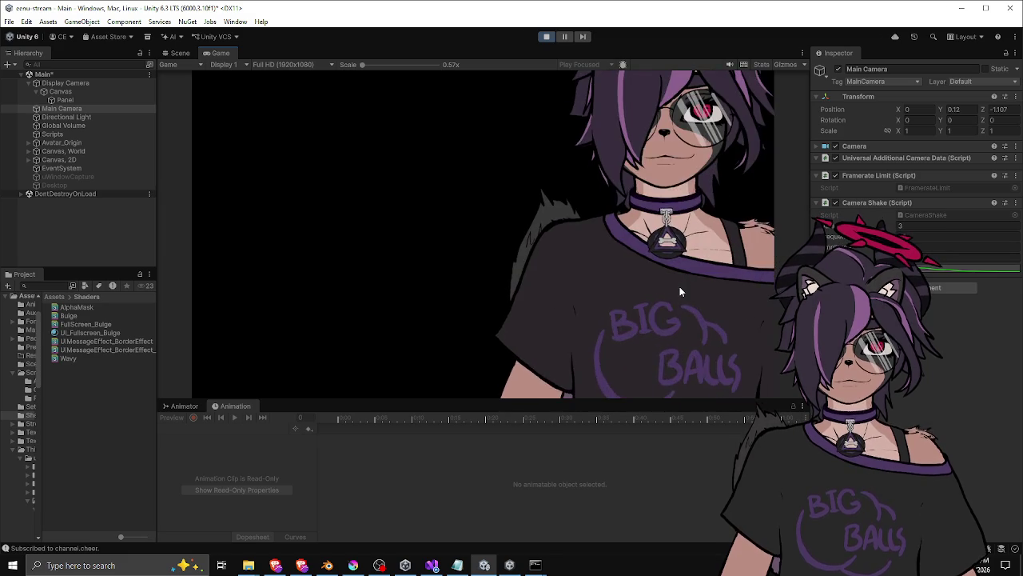
pyautogui.scroll(1, 652, 302)
pyautogui.moveTo(648, 305); pyautogui.dragTo(627, 338)
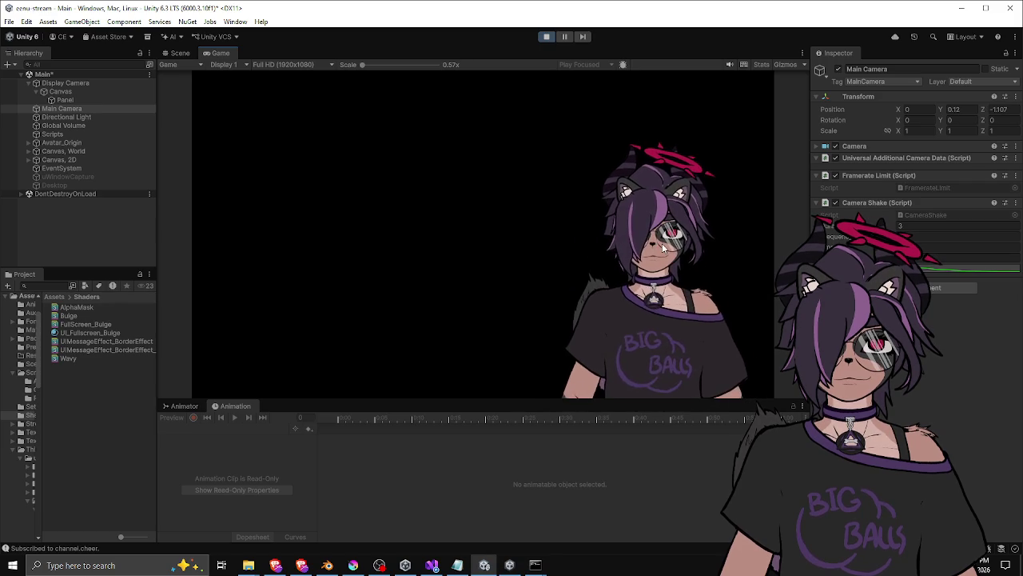
# Stop play mode and select the Panel object under the Canvas.
pyautogui.click(546, 37)
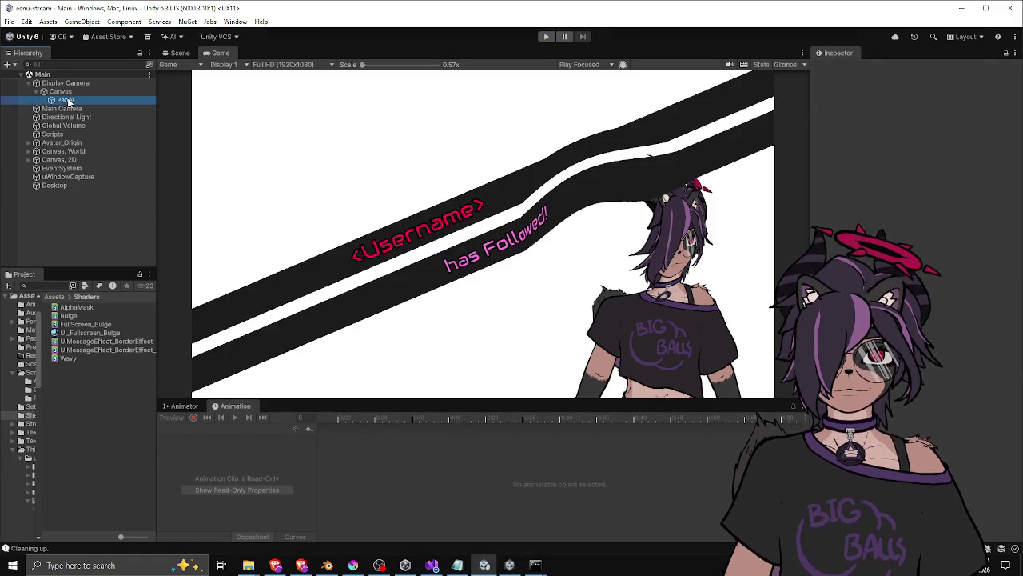
pyautogui.click(64, 83)
pyautogui.click(62, 100)
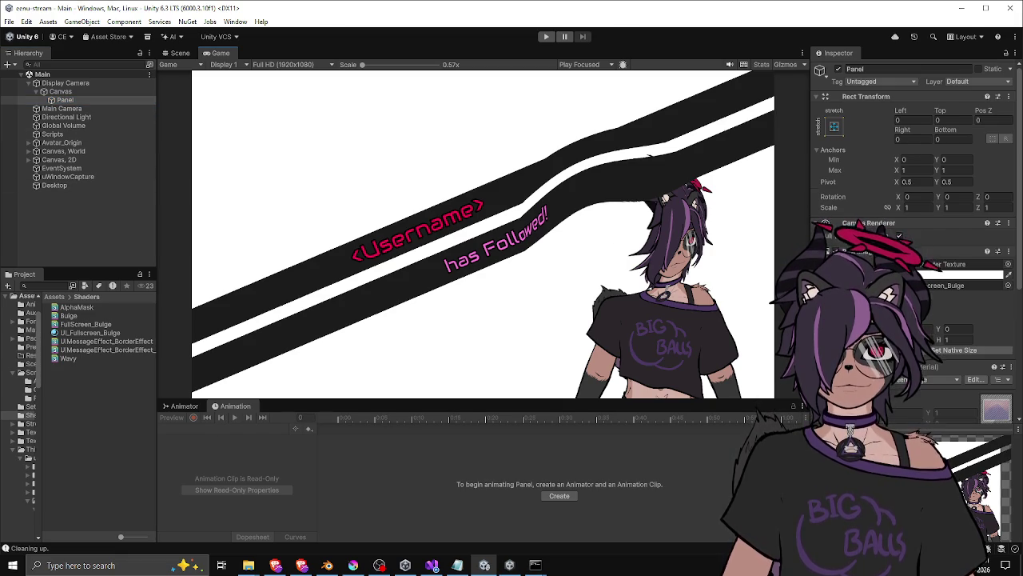
# Raise the UI_Fullscreen_Bulge material's X value from 0.535 to 0.58, then deselect Panel.
pyautogui.scroll(-3, 920, 199)
pyautogui.click(919, 200)
pyautogui.scroll(3, 919, 198)
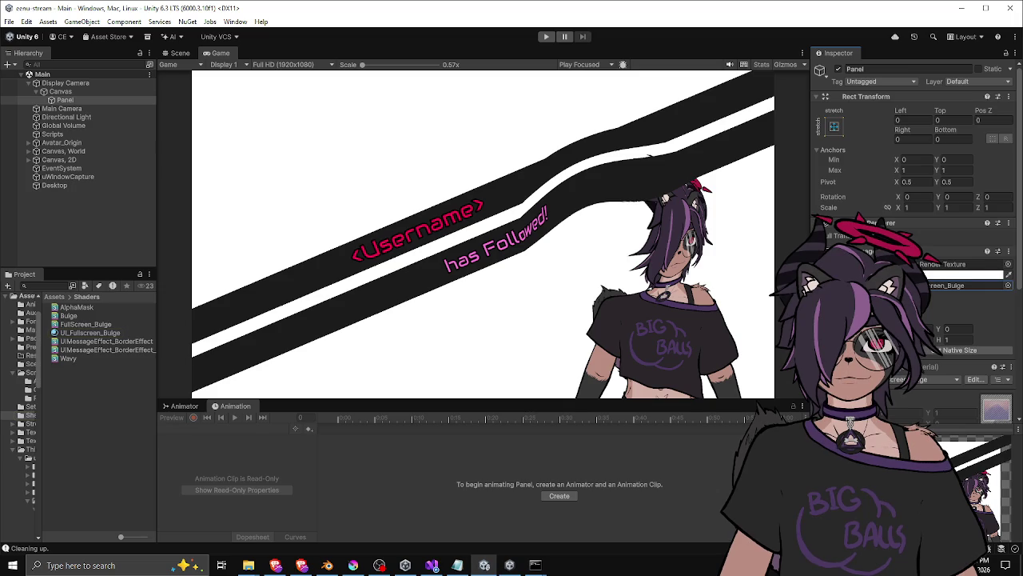
pyautogui.scroll(-5, 949, 339)
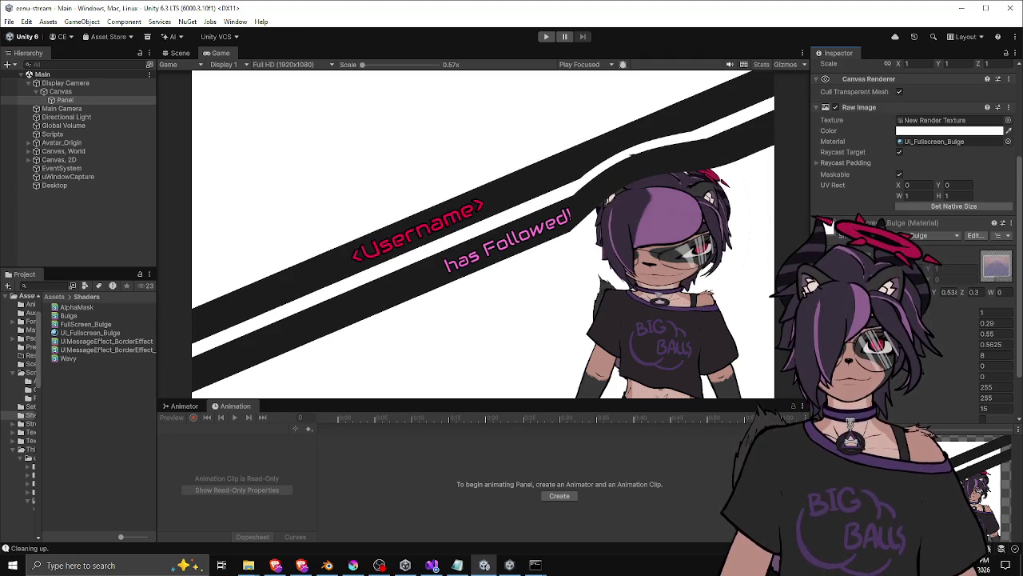
pyautogui.moveTo(937, 296); pyautogui.dragTo(942, 301)
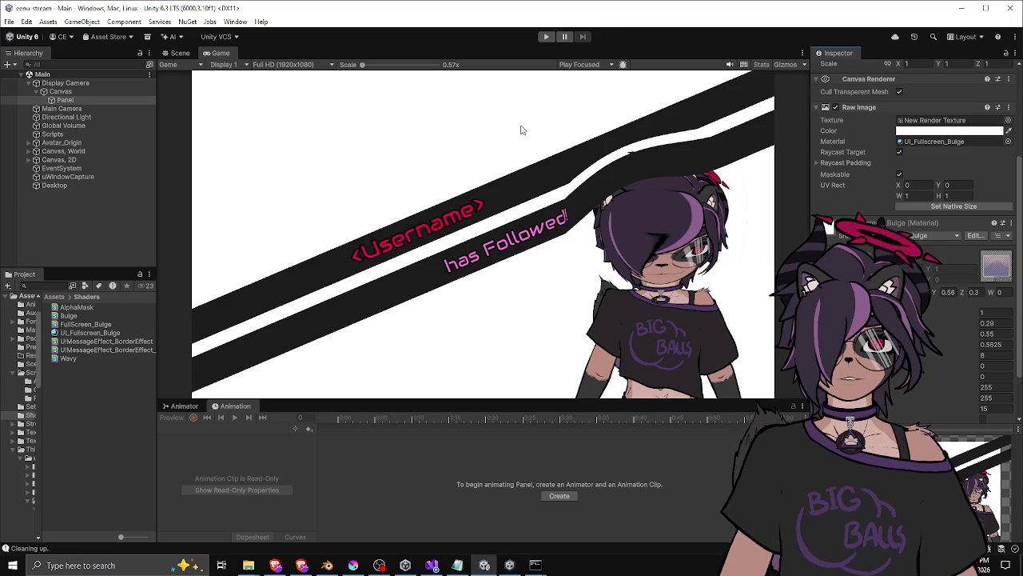
pyautogui.click(88, 240)
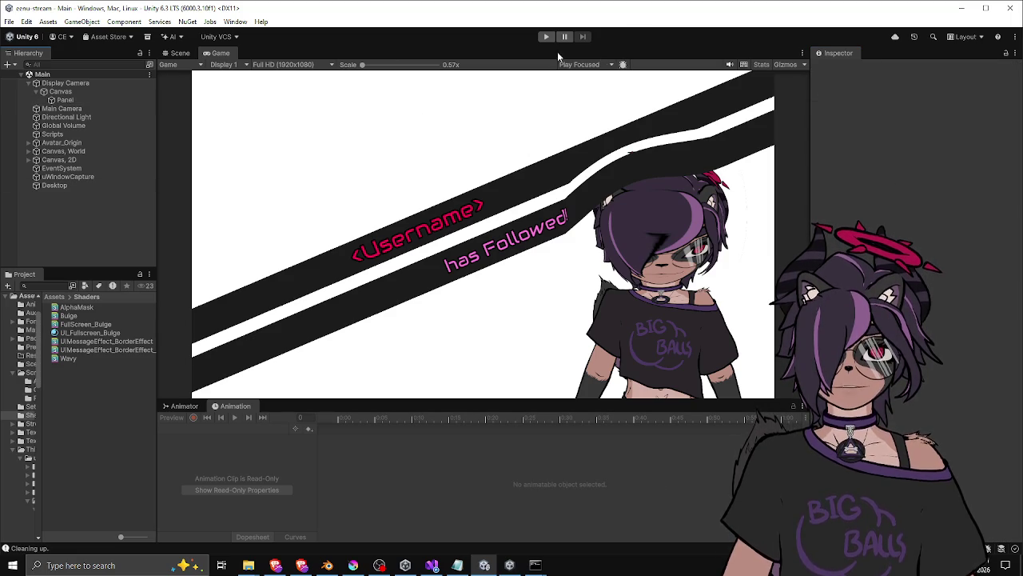
# Clear the bulge material from Panel's Raw Image, then select Scripts and open the File menu.
pyautogui.click(67, 101)
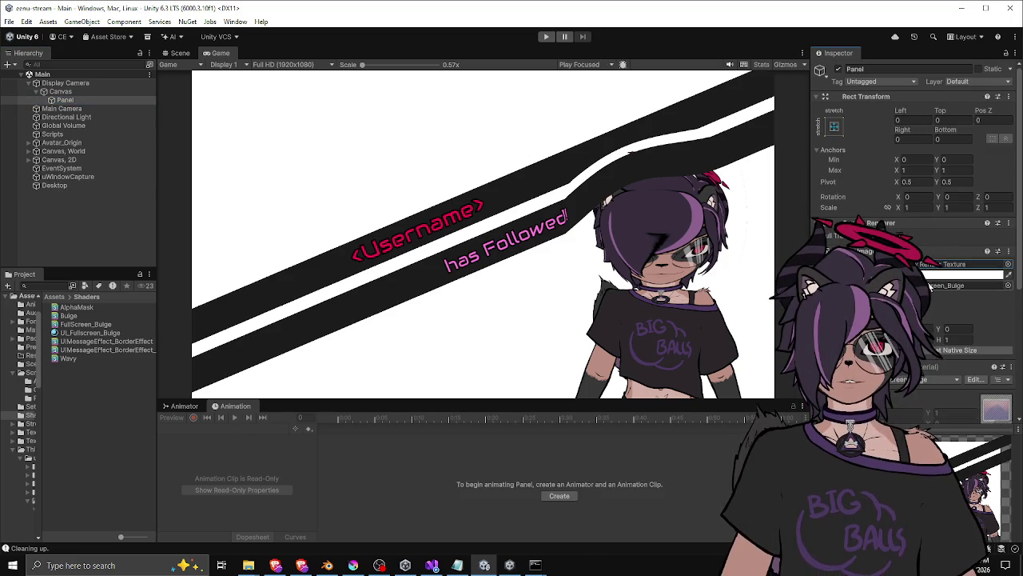
pyautogui.click(959, 284)
pyautogui.press('Delete')
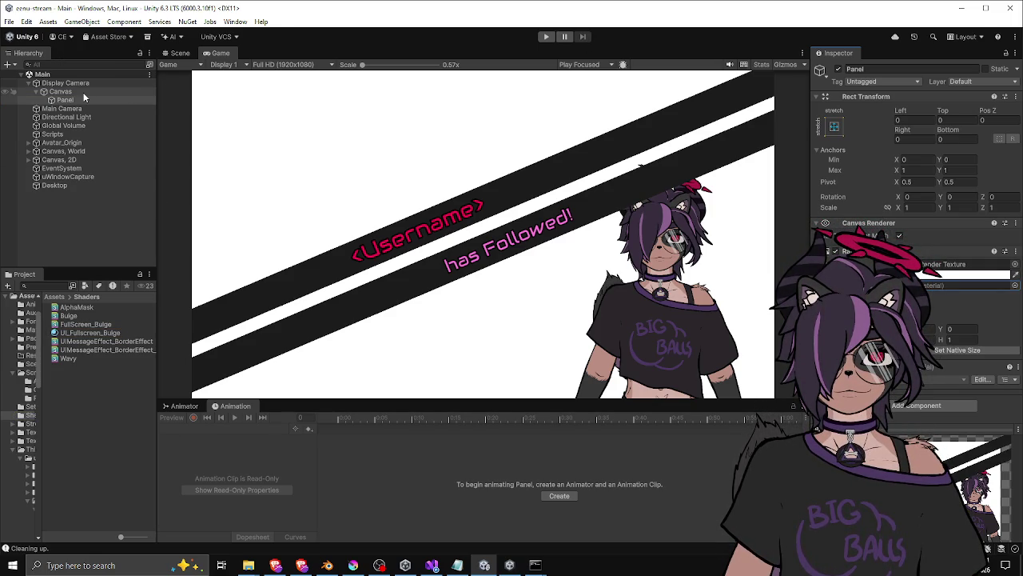
pyautogui.click(70, 135)
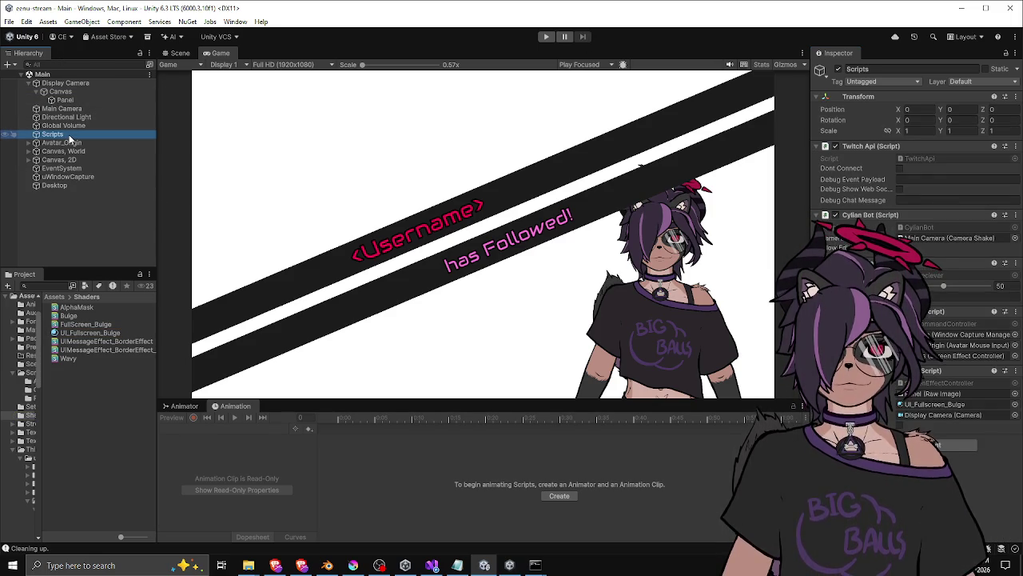
pyautogui.click(6, 21)
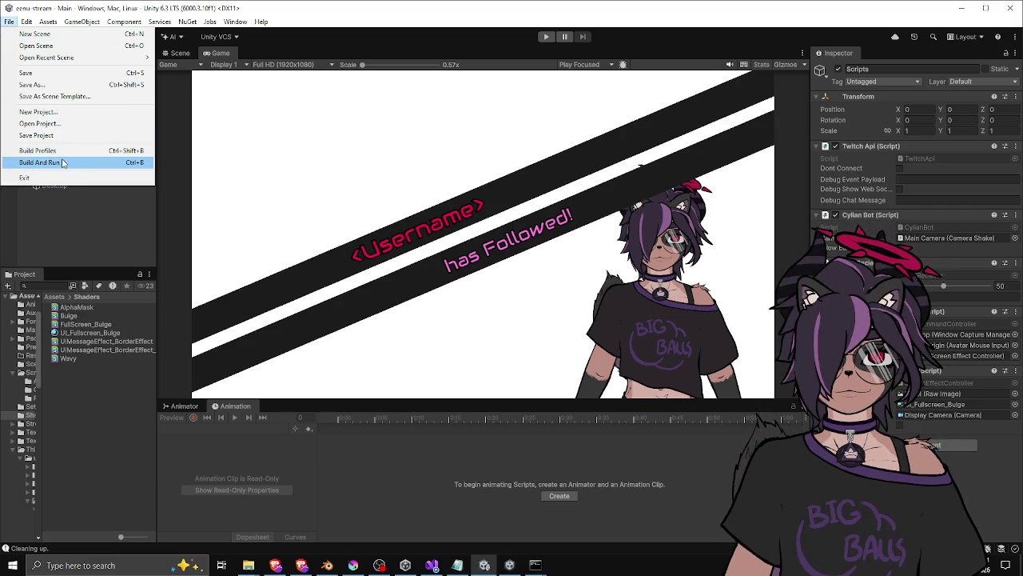
# Build and run the project, then switch over to OBS once the build succeeds.
pyautogui.click(63, 163)
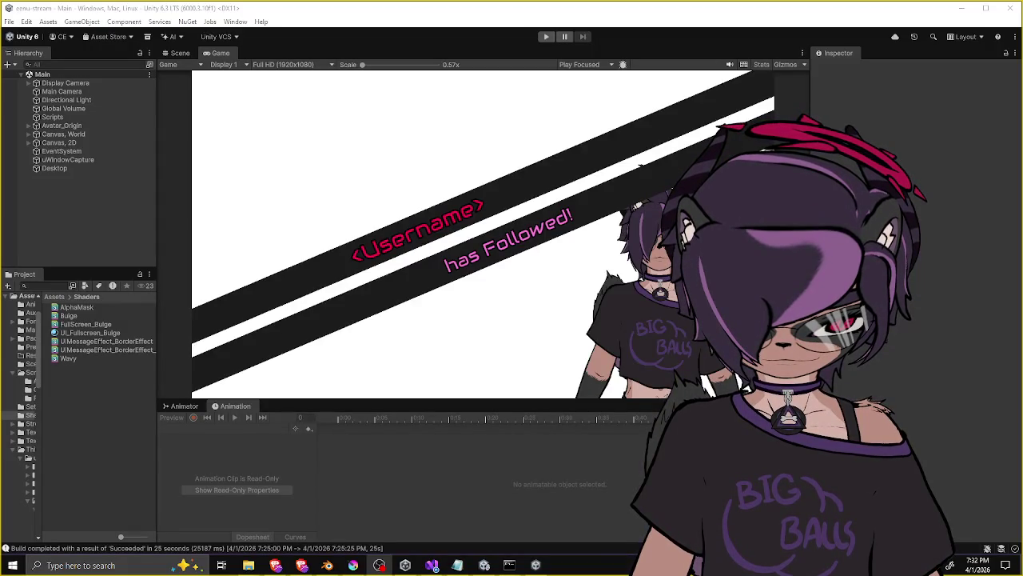
pyautogui.hotkey('alt', 'Tab')
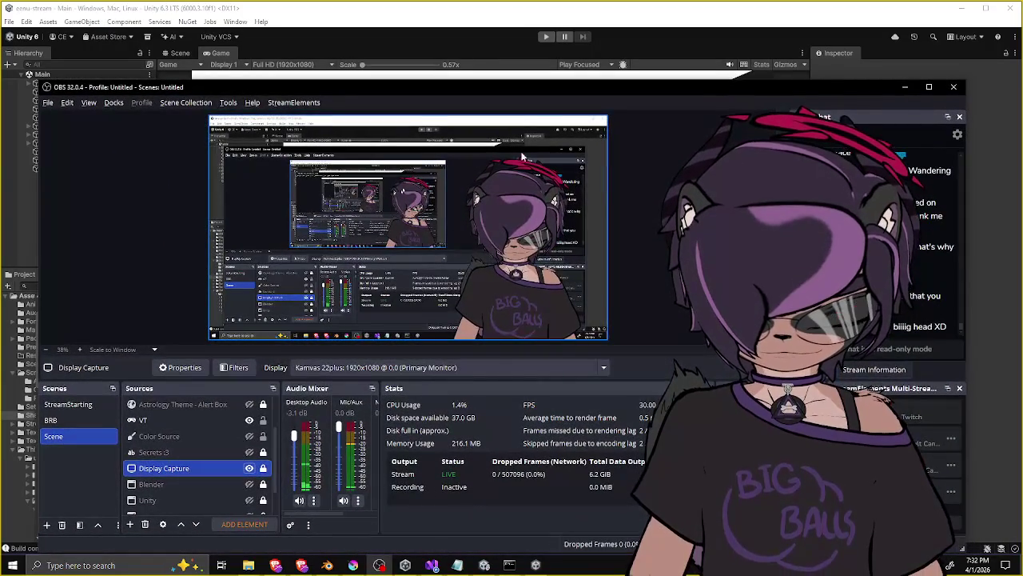
# Move the OBS window to check the Display Capture preview, then minimize it.
pyautogui.moveTo(480, 92)
pyautogui.mouseDown()
pyautogui.moveTo(345, 100)
pyautogui.moveTo(616, 100)
pyautogui.moveTo(427, 64)
pyautogui.moveTo(439, 144)
pyautogui.moveTo(496, 218)
pyautogui.moveTo(403, 84)
pyautogui.moveTo(648, 101)
pyautogui.moveTo(482, 94)
pyautogui.moveTo(509, 117)
pyautogui.mouseUp()
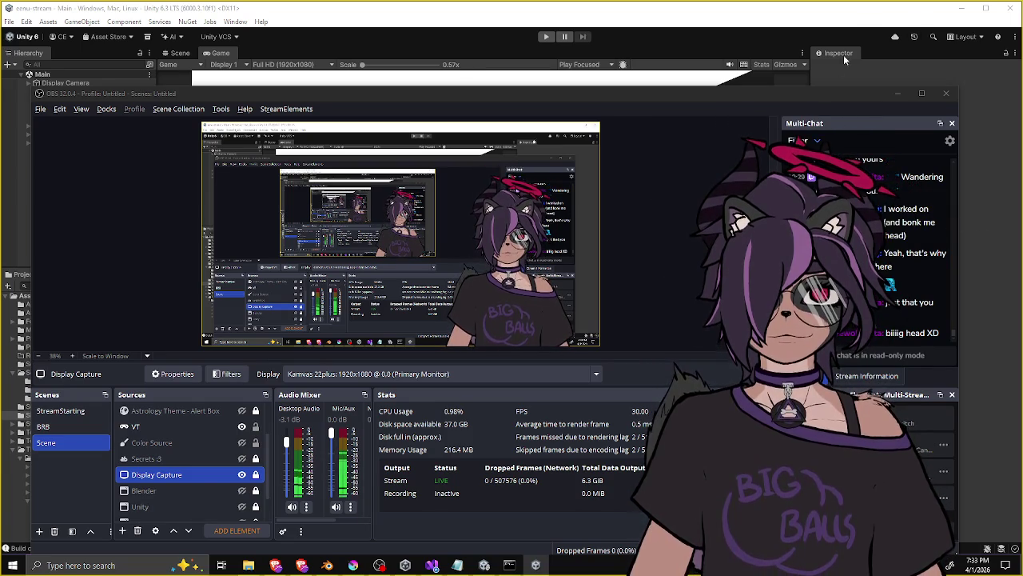
pyautogui.press('super+Down')
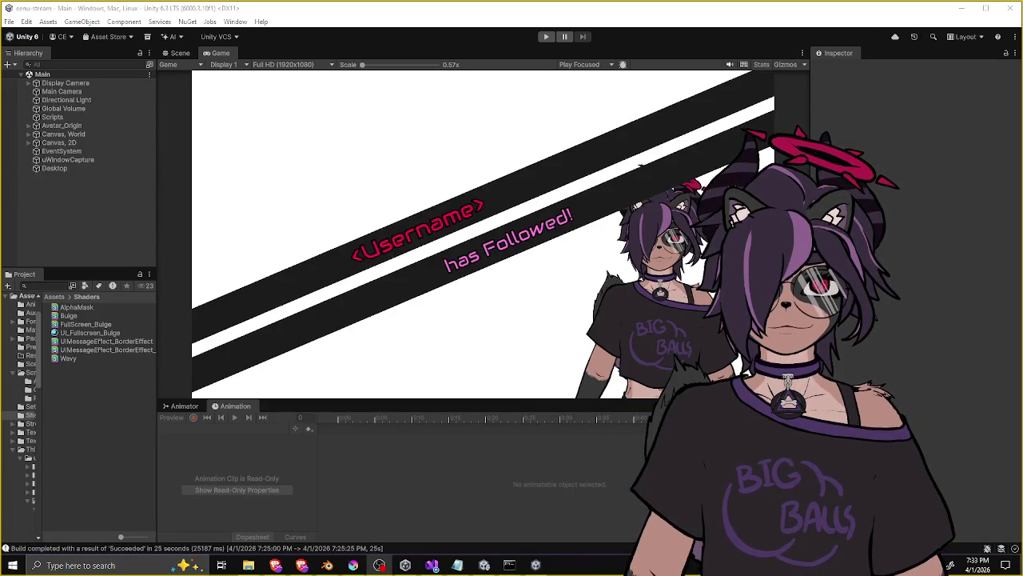